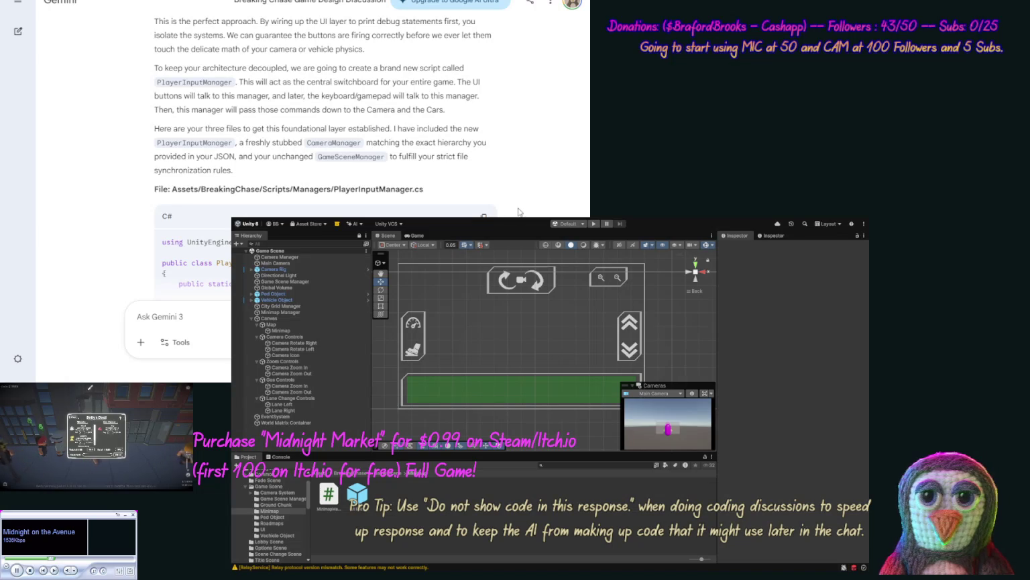
Select the PlayerInputManager.cs file name in Gemini's reply.
drag(423, 189, 333, 189)
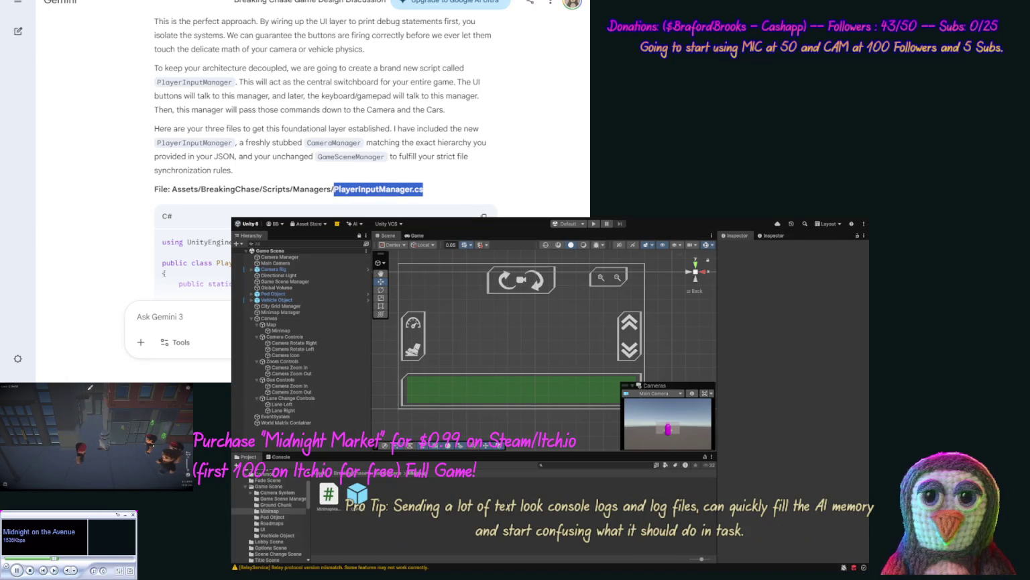
Open the Game Scene folder in Unity's Project panel and select the new PlayerInputManager script.
click(421, 485)
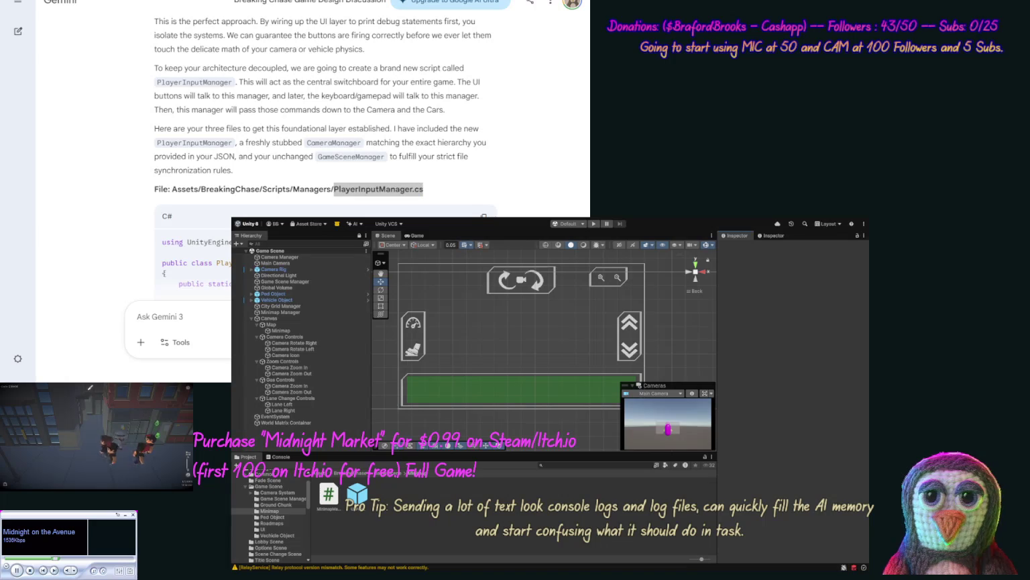
click(391, 473)
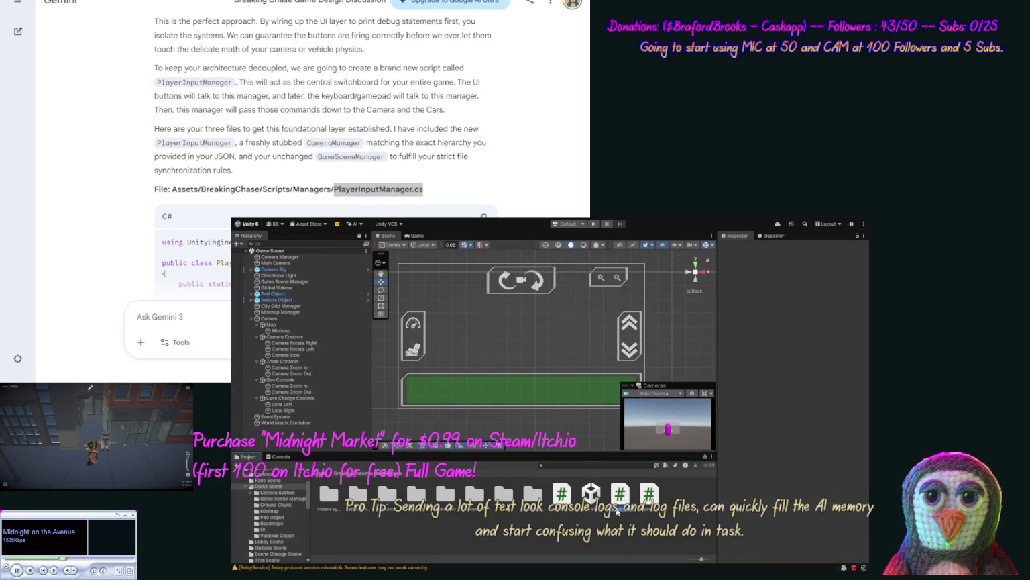
click(618, 509)
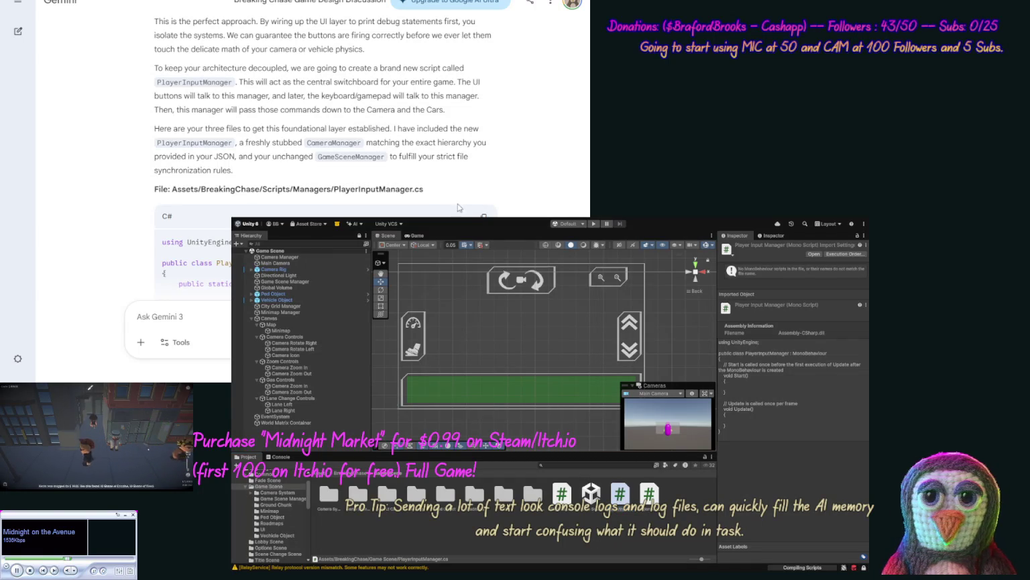
Copy Gemini's PlayerInputManager code with the camera UI button log handlers.
click(483, 215)
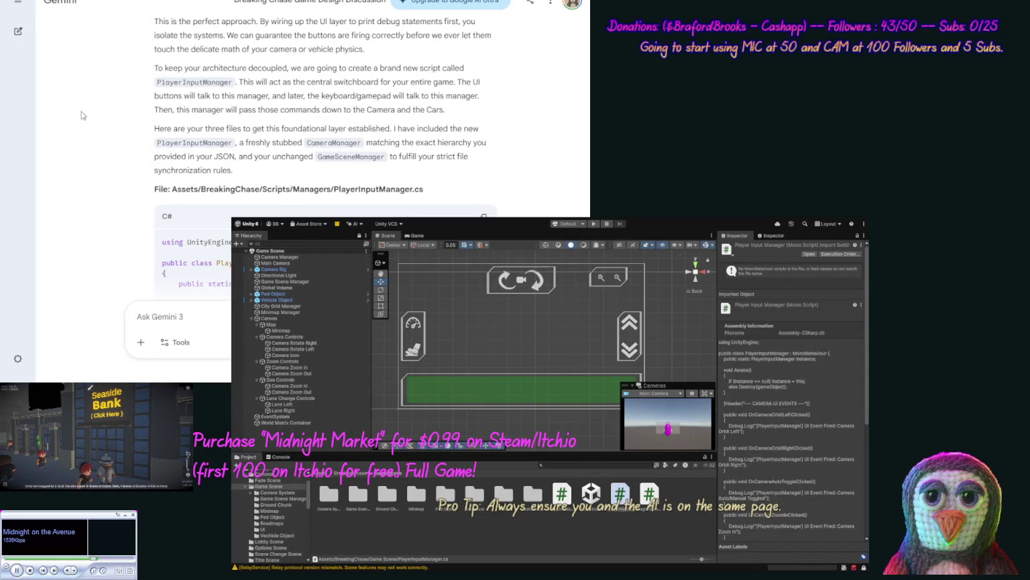
scroll(119, 181, down, 1)
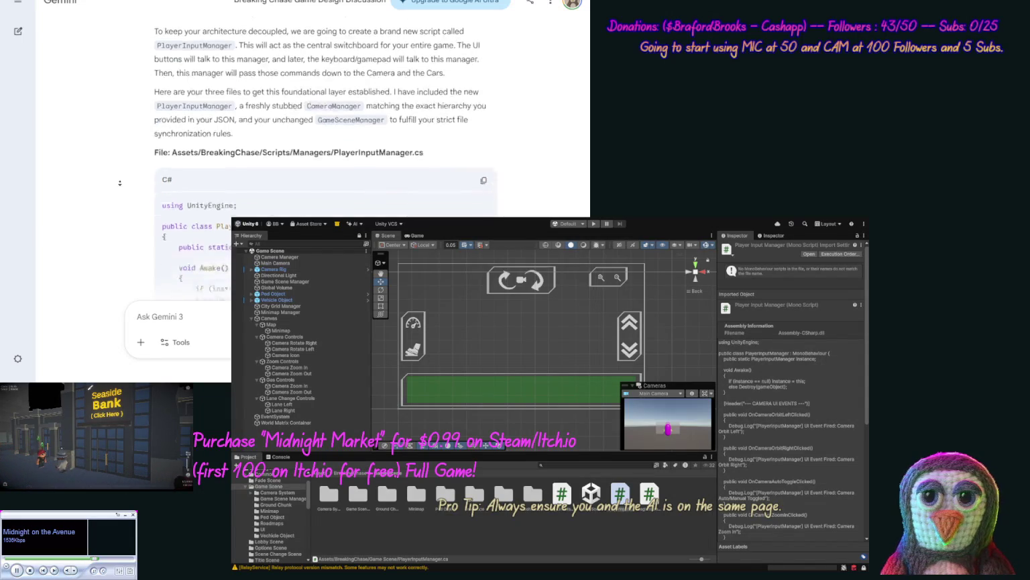
Copy the CameraManager.cs code from Gemini's reply.
scroll(120, 182, down, 20)
scroll(119, 150, up, 5)
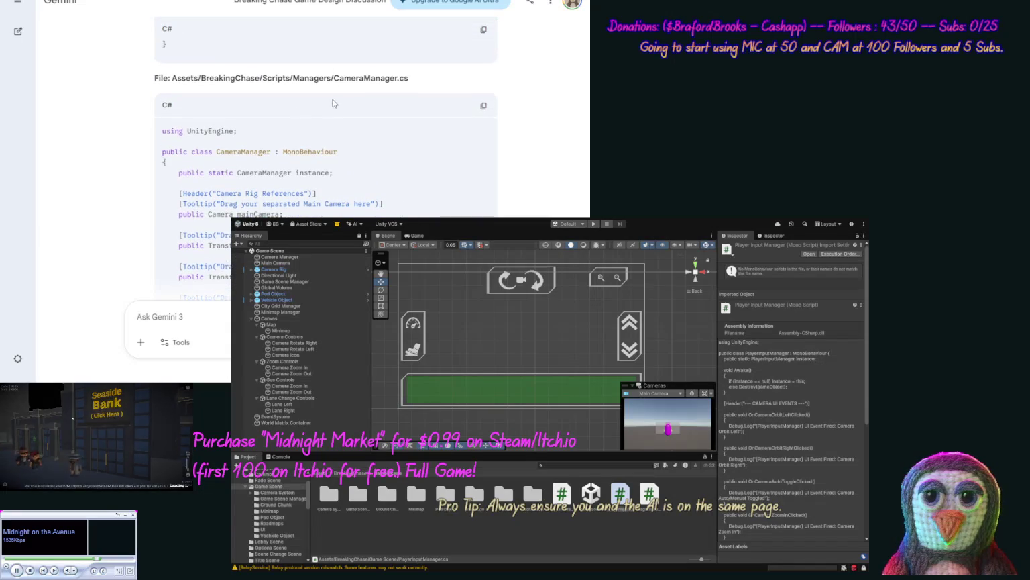
click(483, 105)
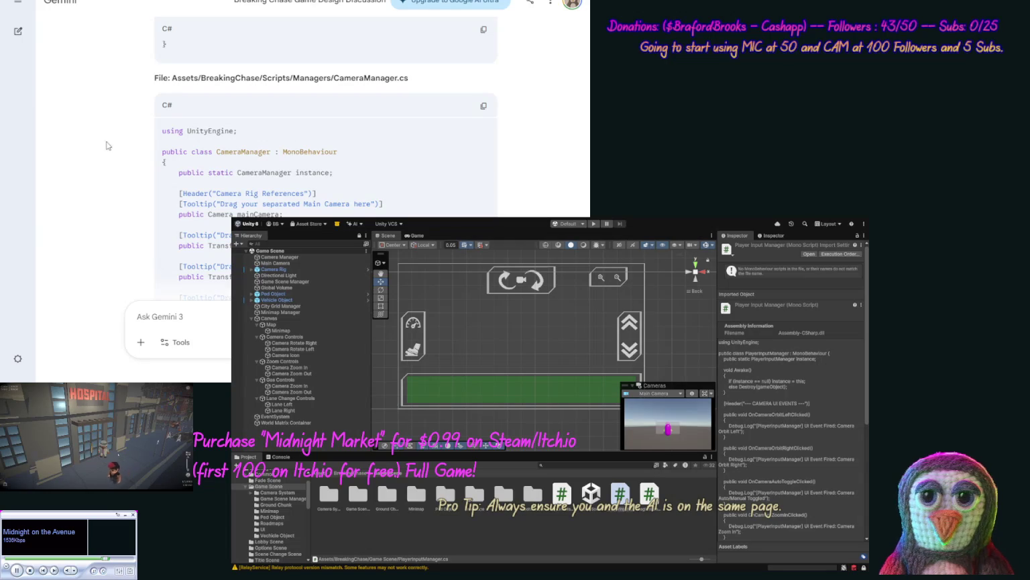
Copy the GameSceneManager.cs code and begin an 'update' prompt to Gemini.
scroll(111, 206, down, 10)
scroll(110, 205, down, 3)
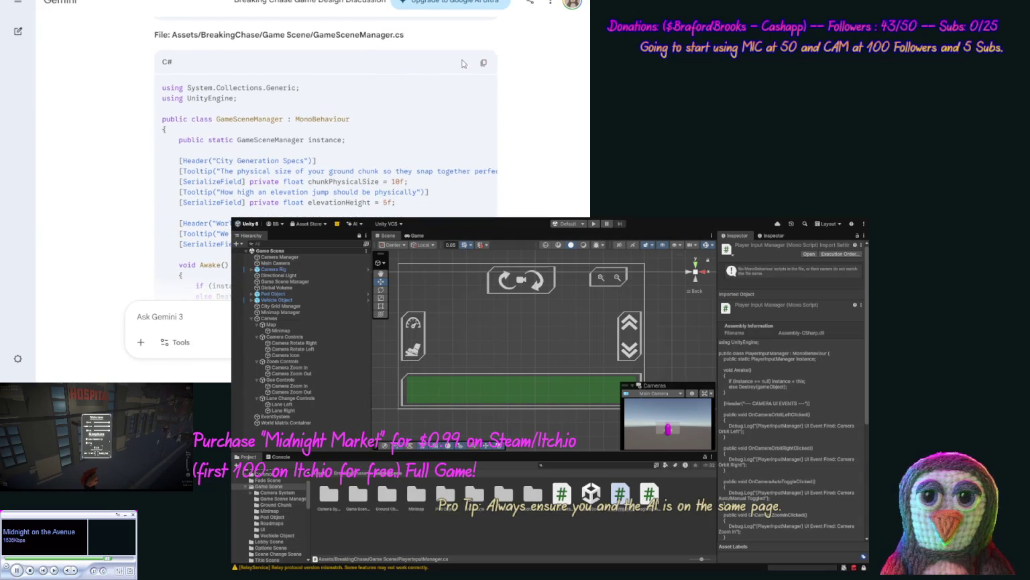
click(483, 63)
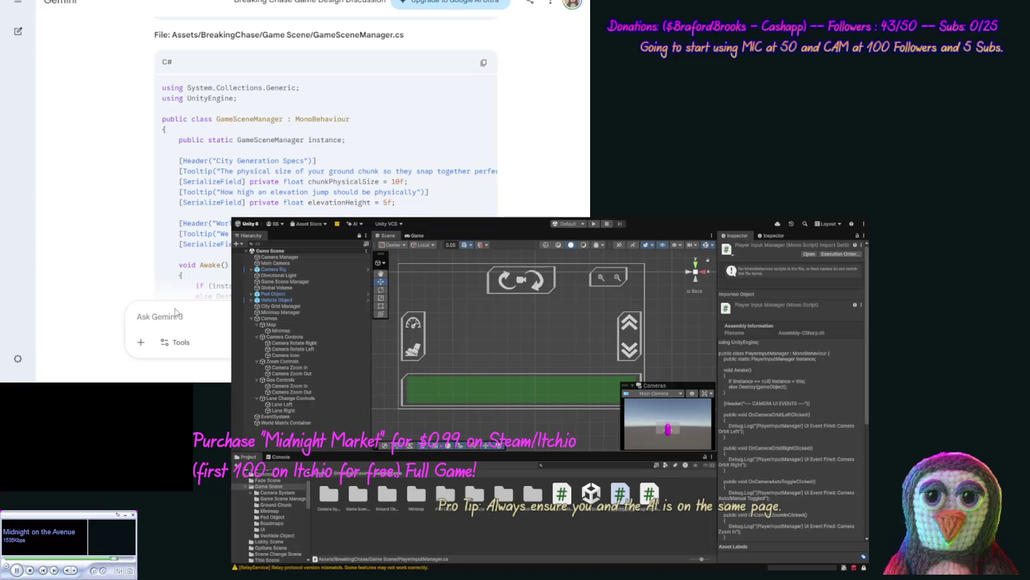
text(update [code)
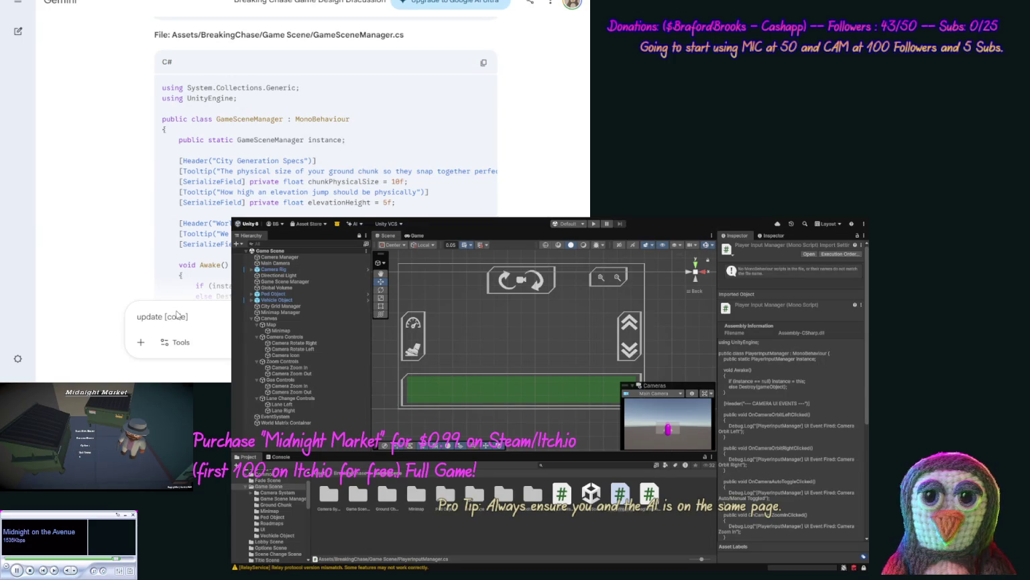
Paste the GameSceneManager code into the prompt, ending with '[/code] for these change'.
key(ctrl+v)
text([/code])
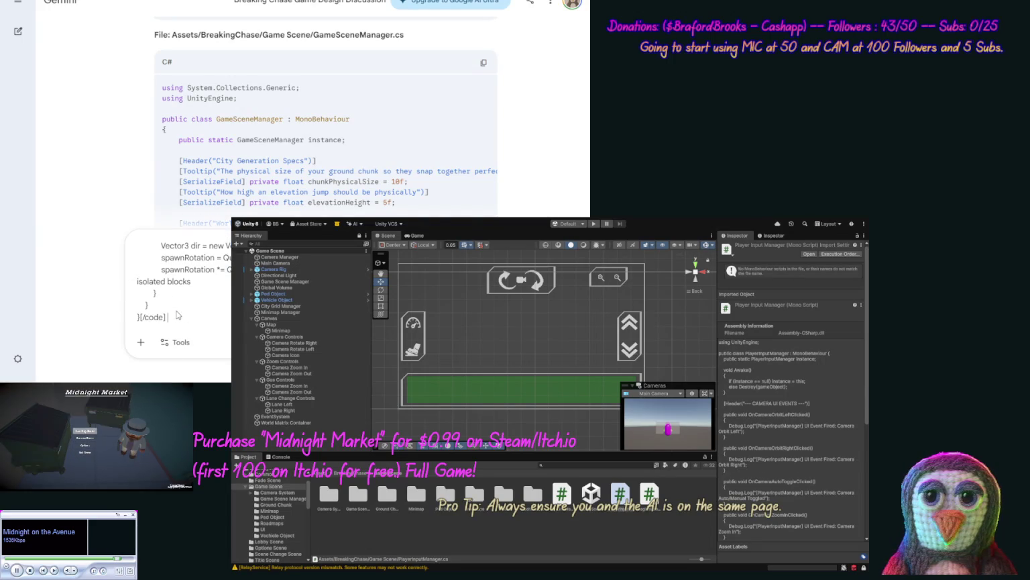
text( for these cha)
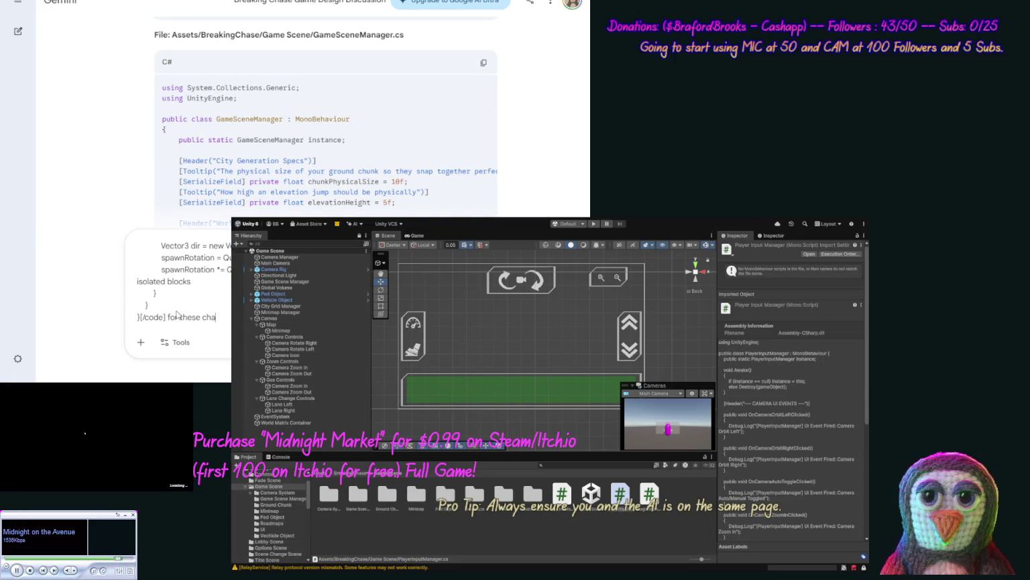
text(nges)
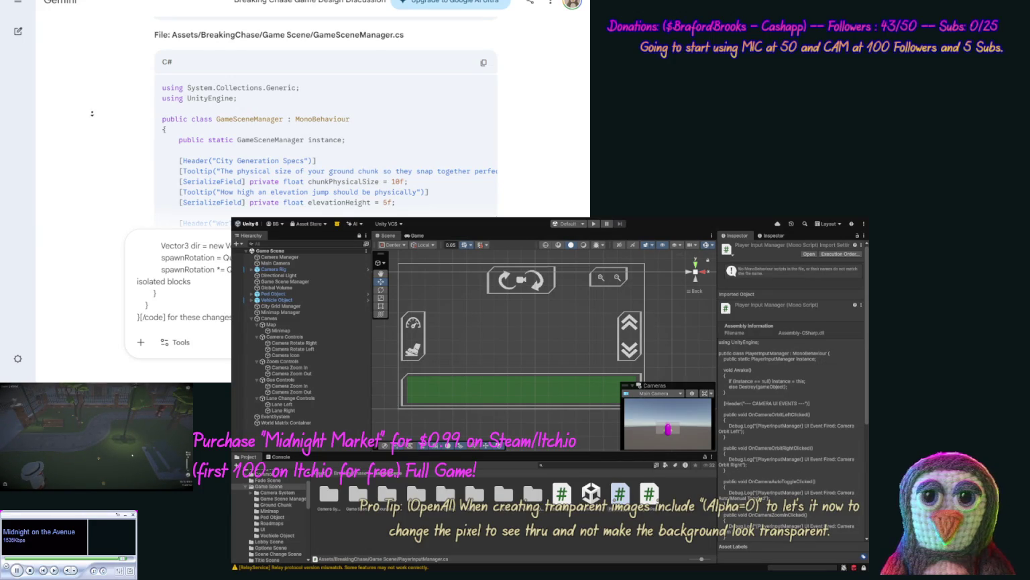
Review the UI button wiring and keyboard mapping notes, then send the update request.
scroll(89, 105, down, 15)
scroll(104, 154, down, 15)
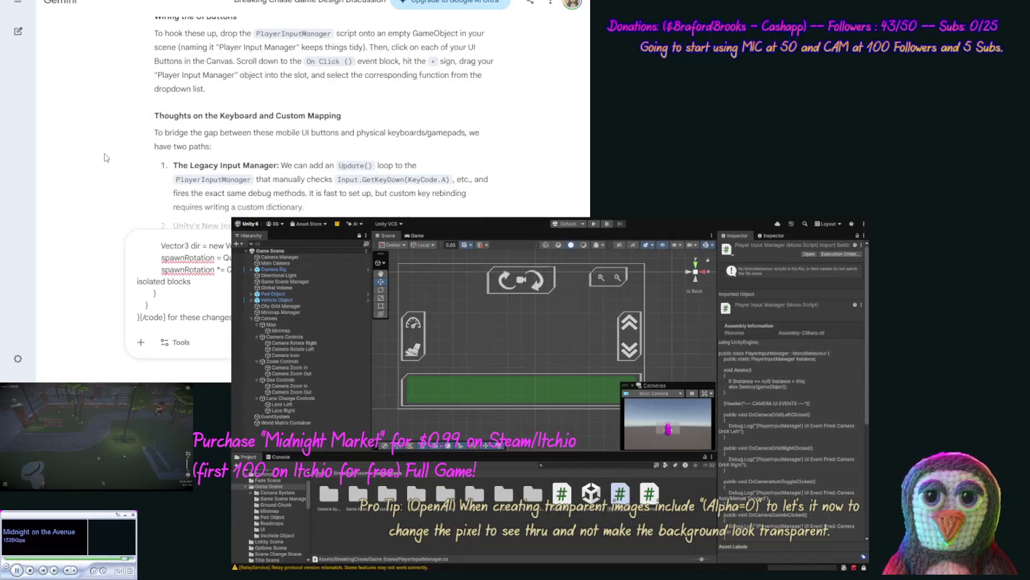
scroll(110, 180, down, 2)
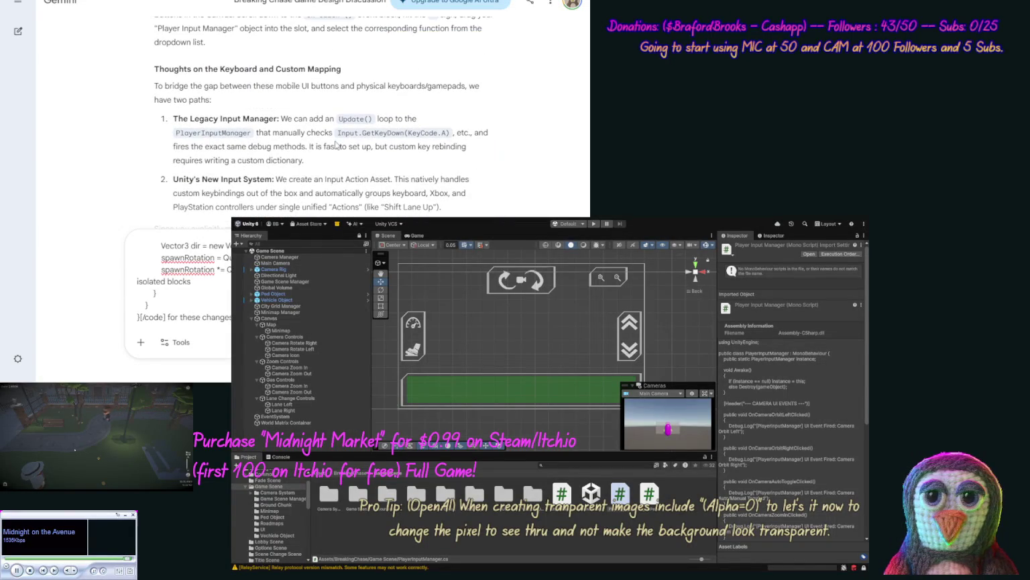
scroll(269, 128, up, 3)
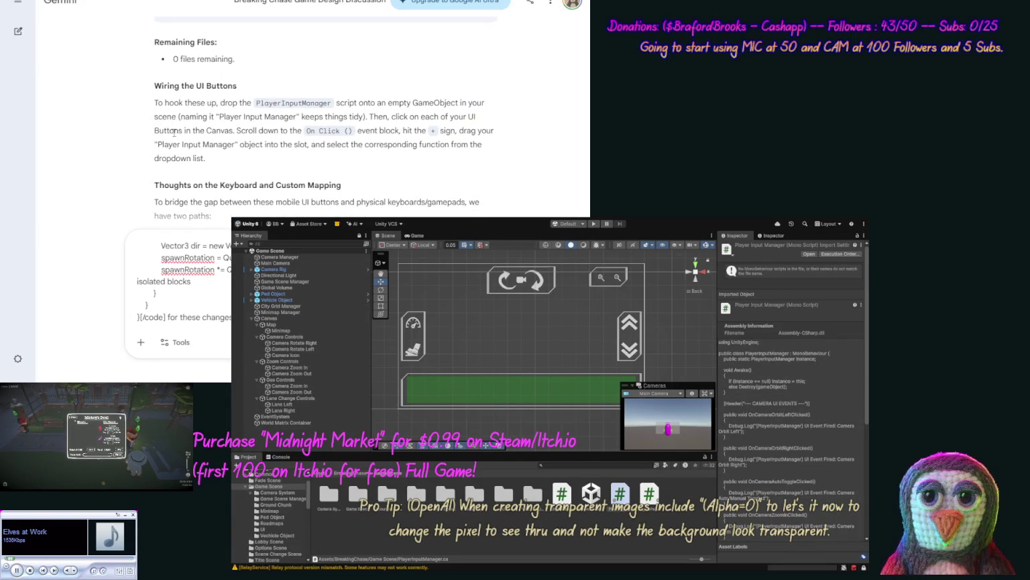
middle_click(133, 153)
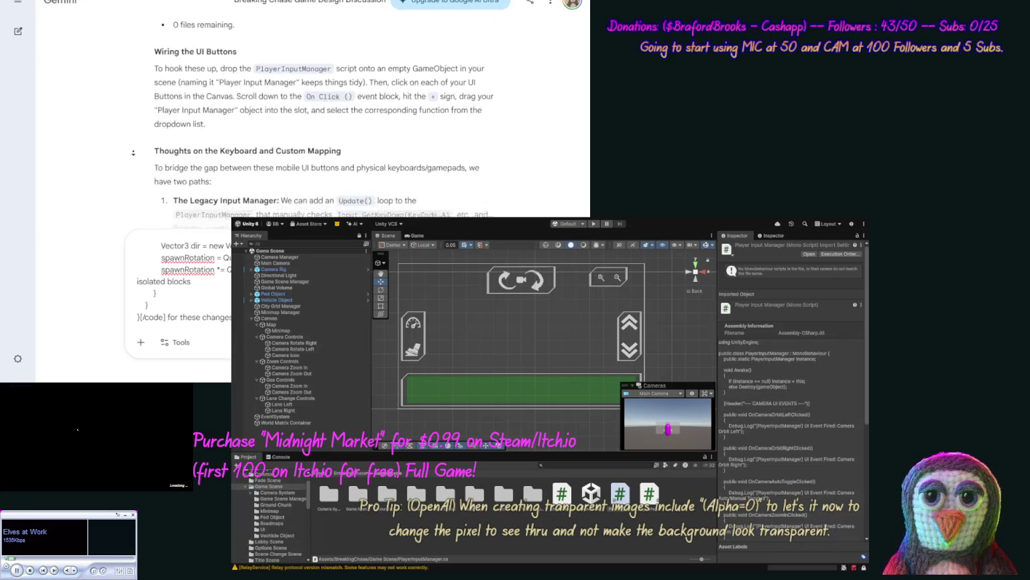
middle_click(132, 159)
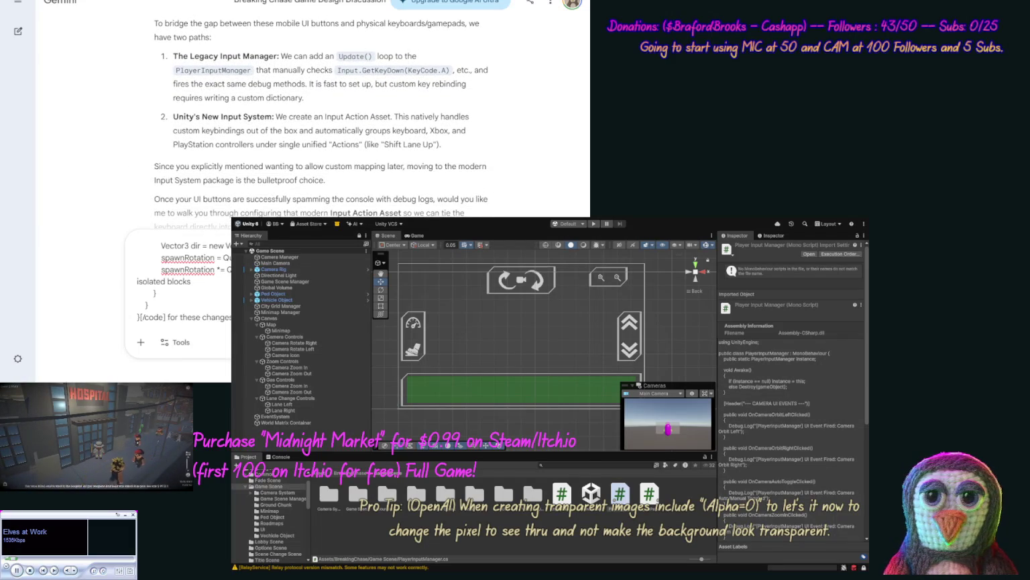
key(Return)
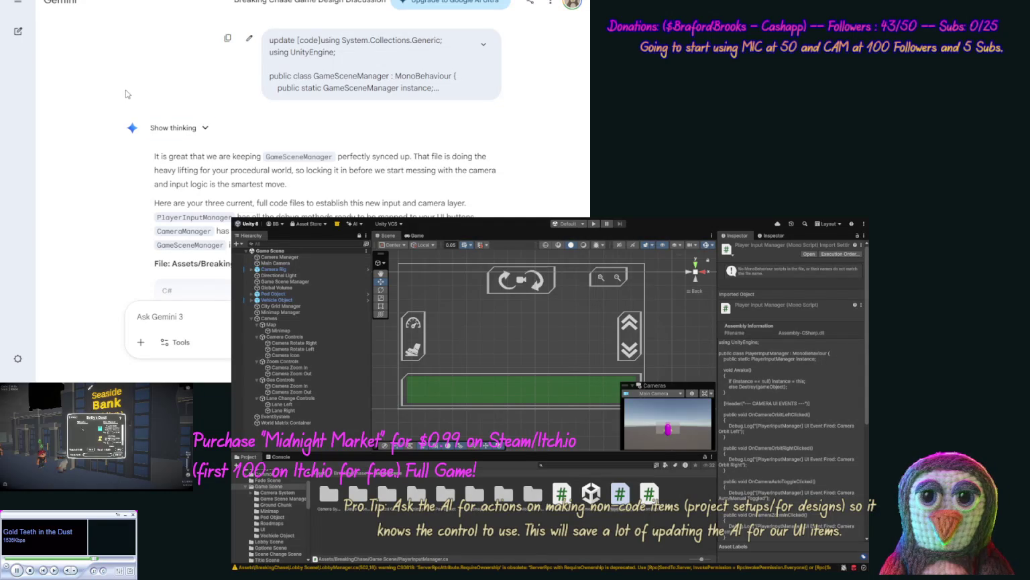
Copy the full PlayerInputManager code, start Play mode, then copy the CameraManager.cs code.
scroll(112, 123, down, 3)
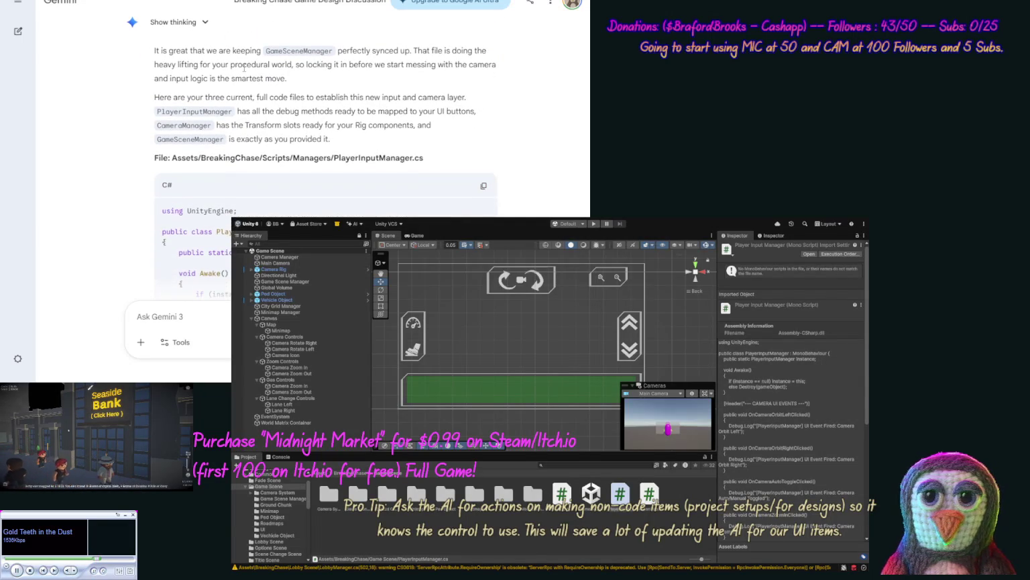
click(483, 186)
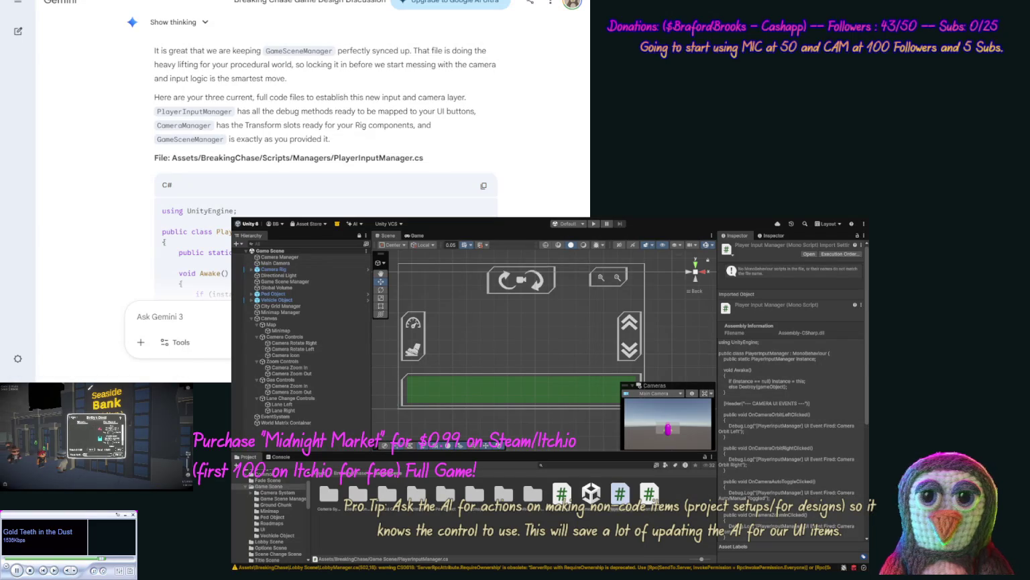
key(ctrl+p)
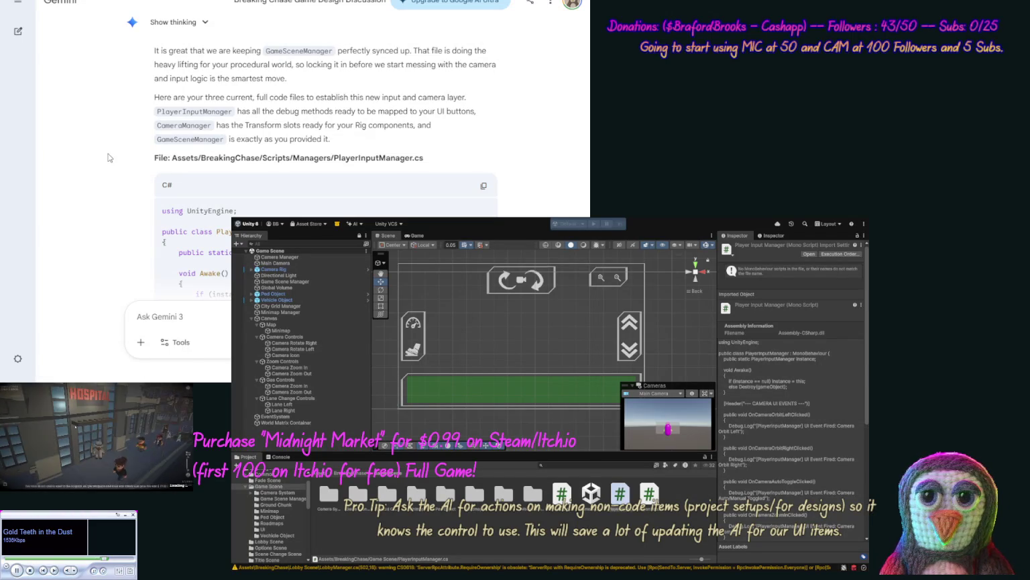
scroll(108, 206, down, 6)
scroll(108, 205, down, 6)
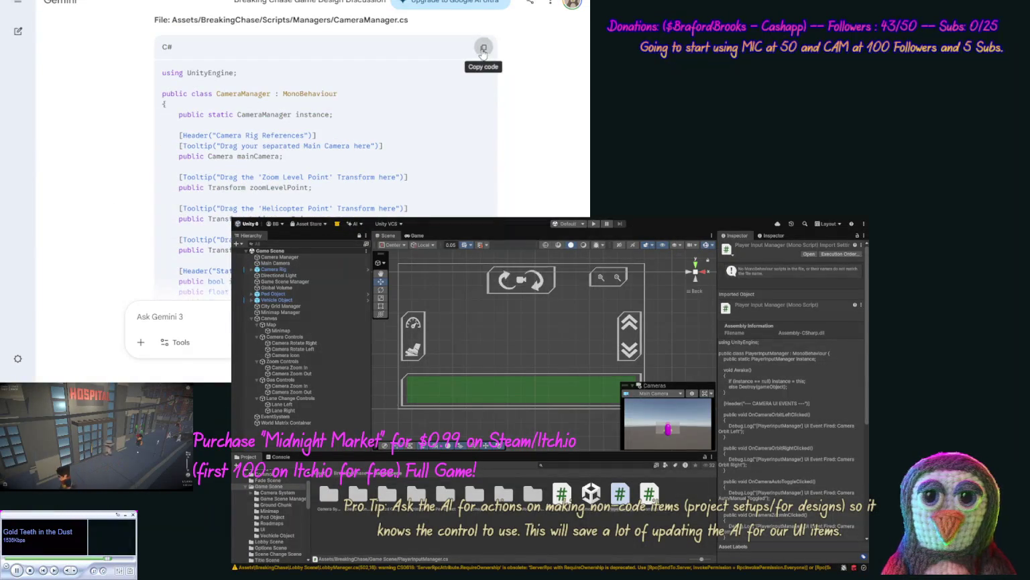
click(483, 47)
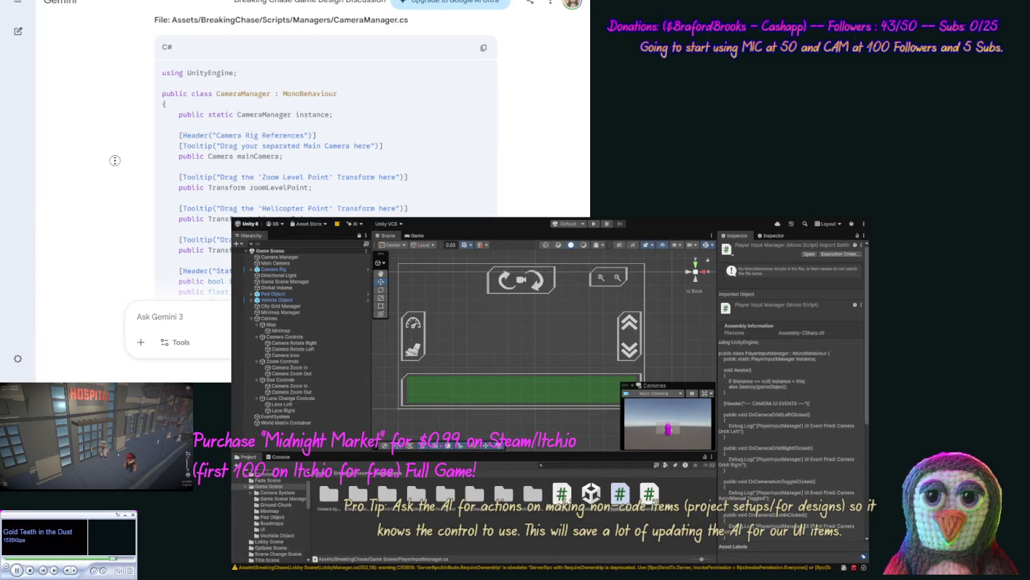
Copy the full GameSceneManager.cs code from Gemini's reply.
scroll(112, 162, down, 10)
scroll(116, 201, up, 2)
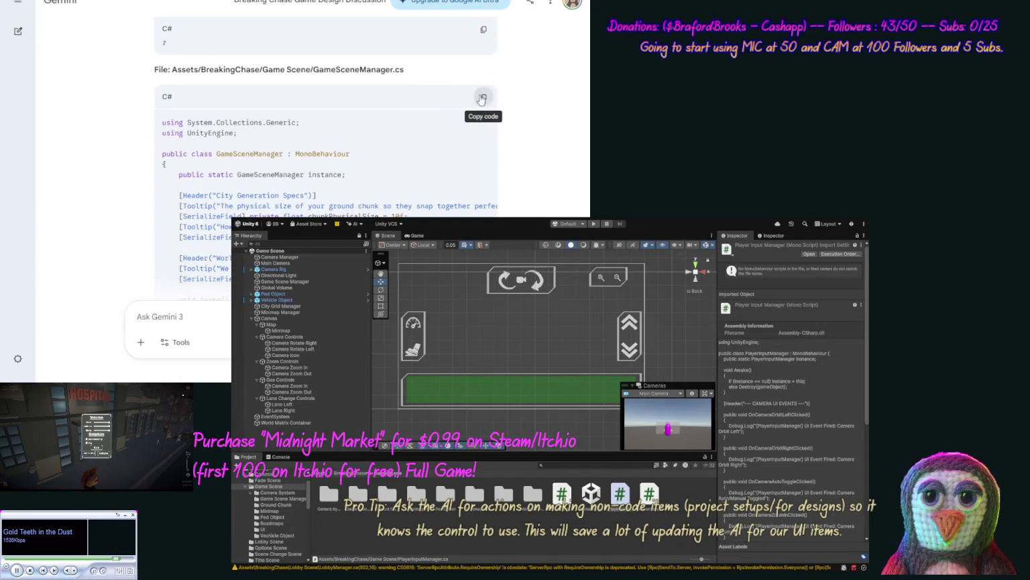
click(483, 97)
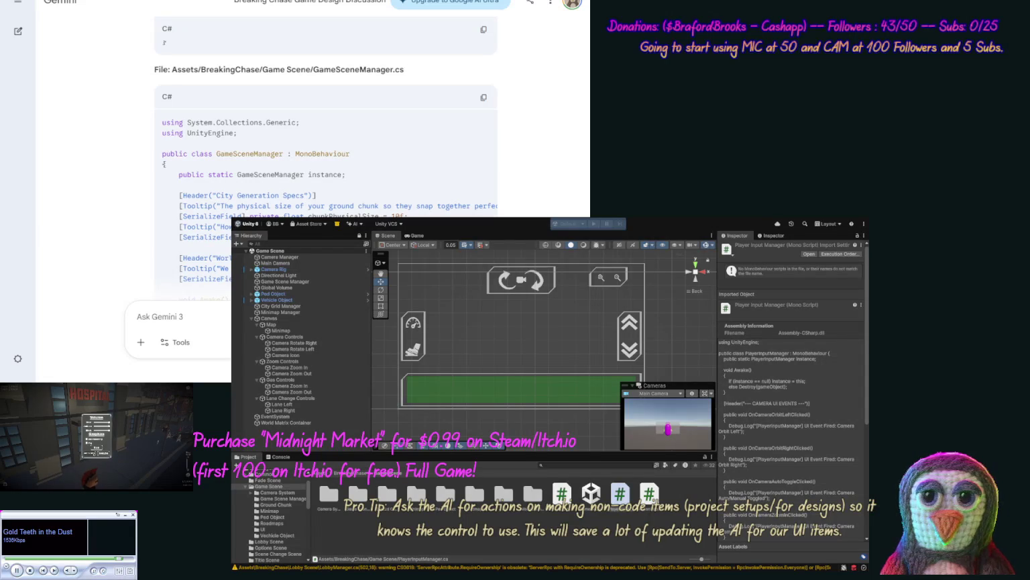
scroll(110, 133, down, 15)
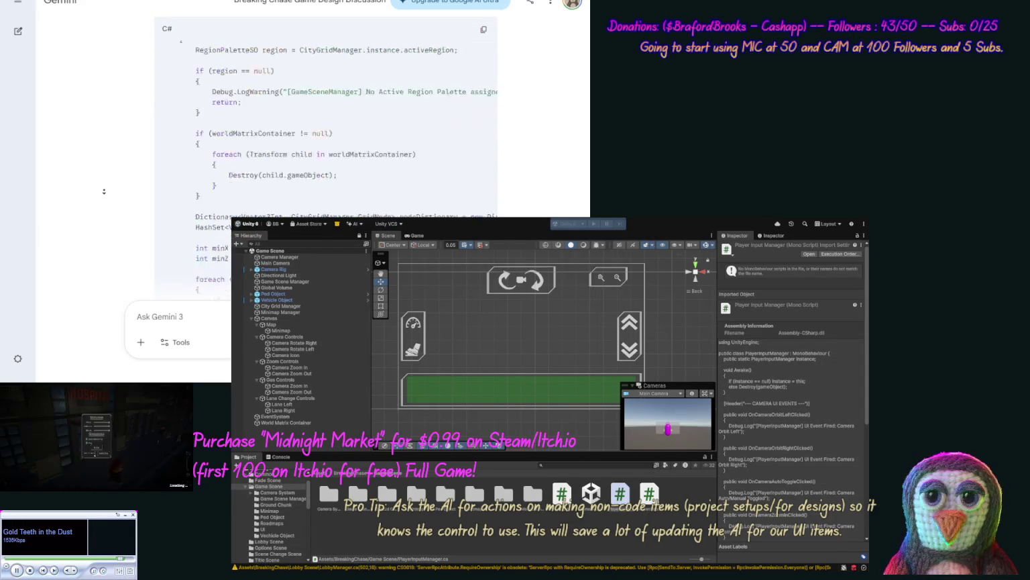
scroll(104, 191, down, 10)
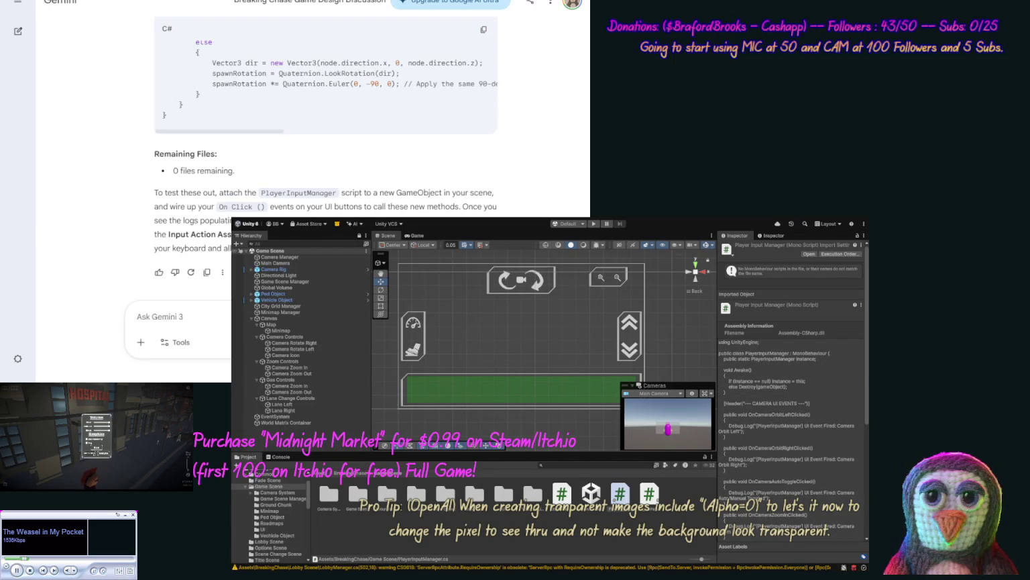
Select the PlayerInputManager script in Game Scene assets to view it in the Inspector.
click(95, 454)
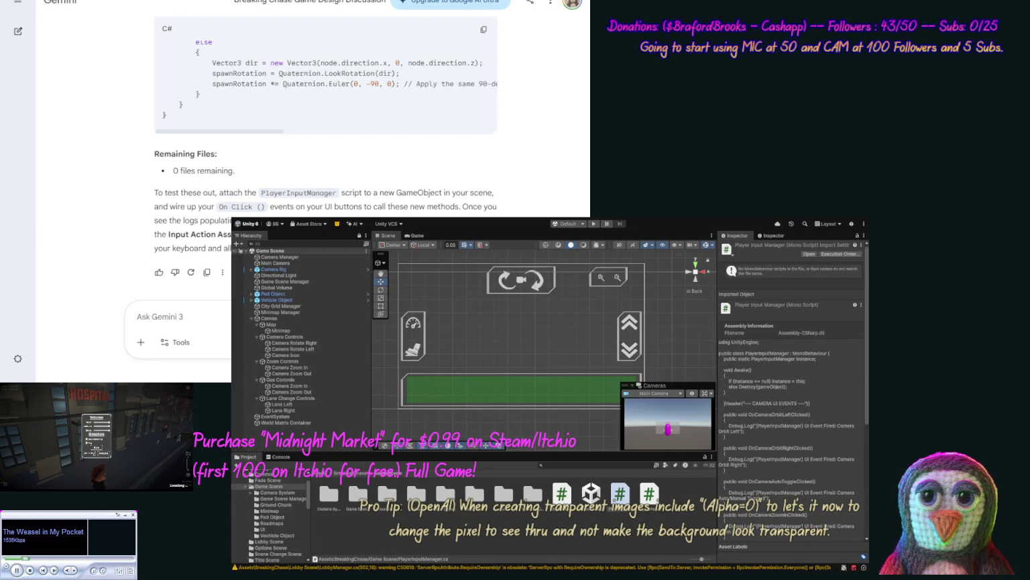